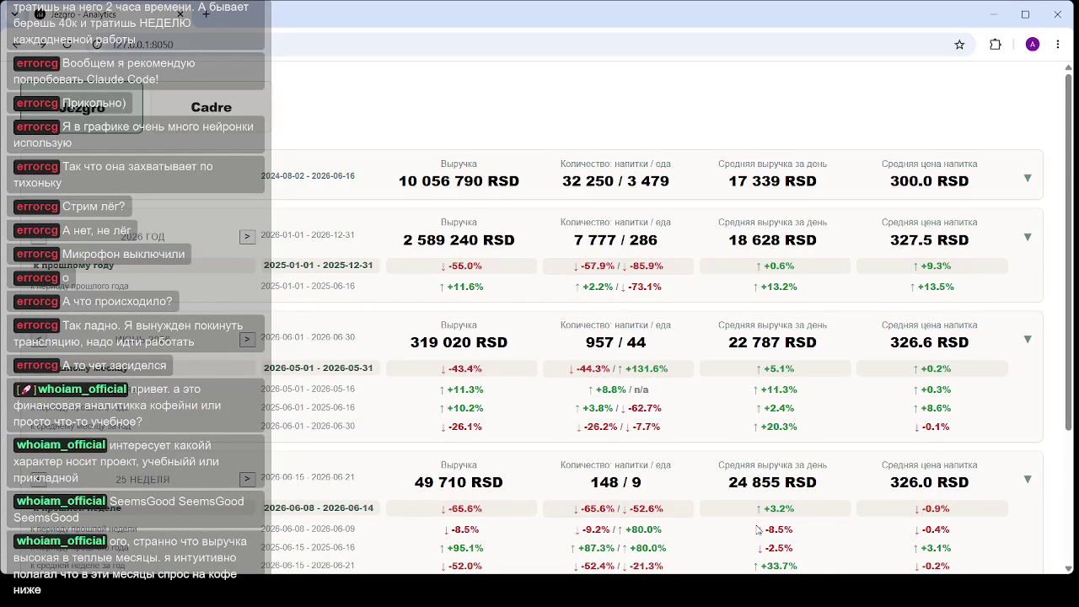
- Scroll past the summary cards to the weekly revenue and 'Неделя к средней неделе' charts
scroll(482, 295, "down", 2)
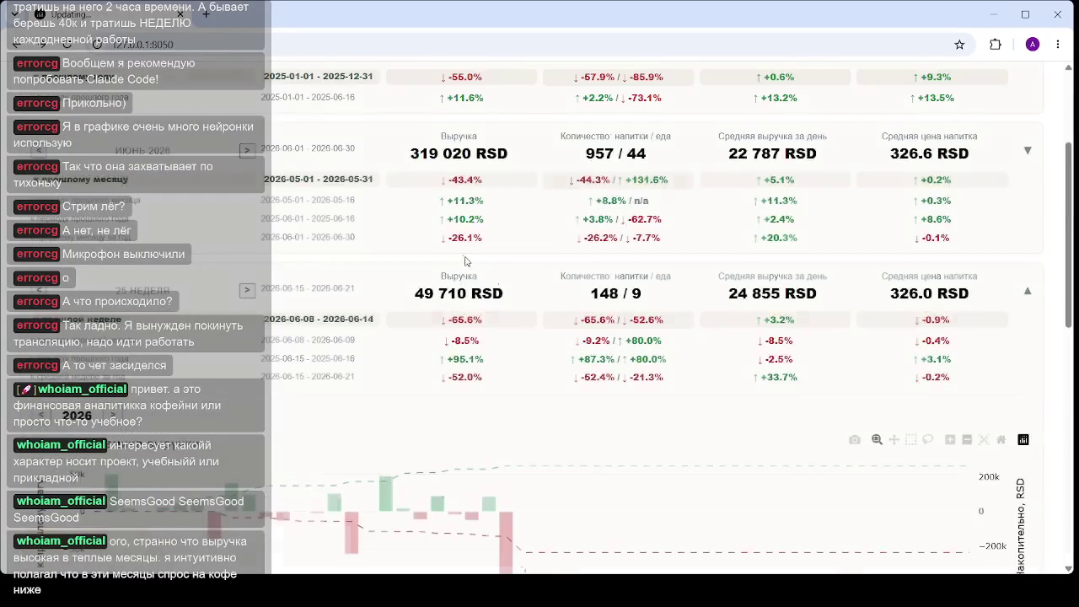
scroll(472, 308, "down", 2)
scroll(447, 354, "down", 4)
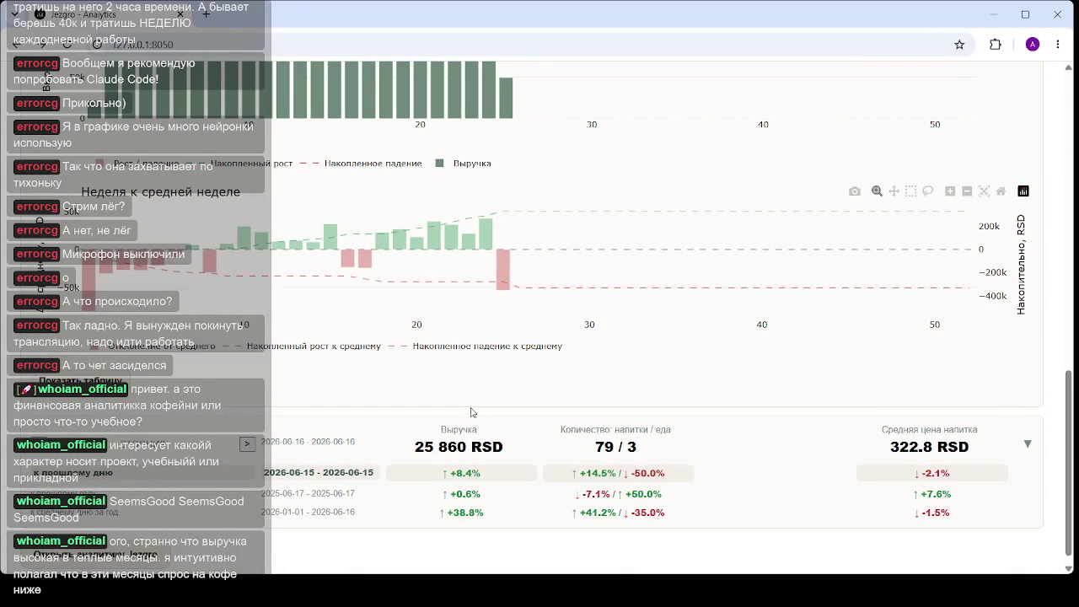
scroll(477, 337, "up", 2)
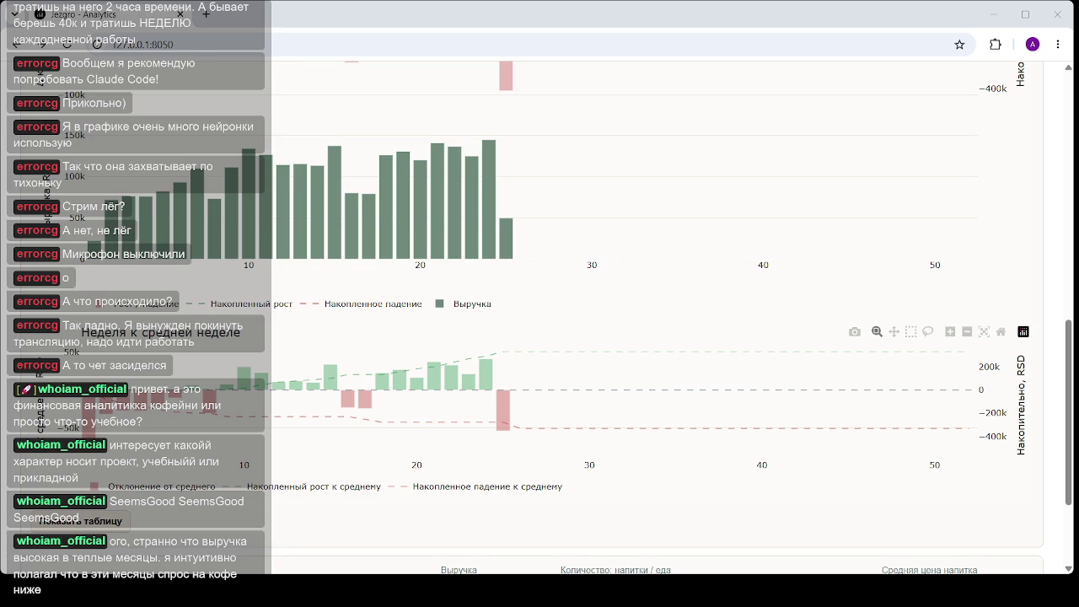
mouse_move(421, 221)
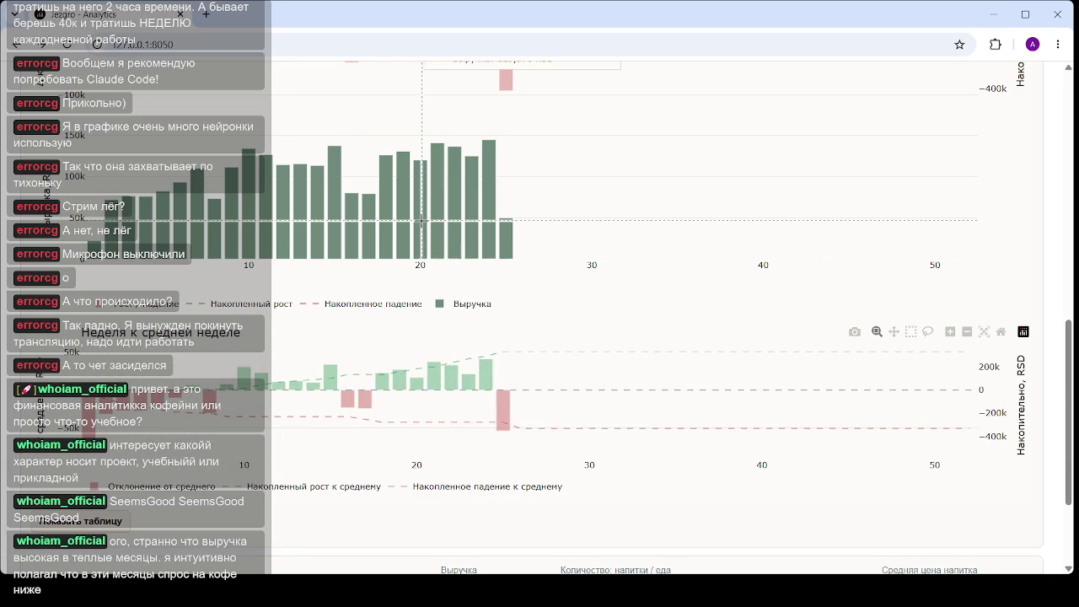
- Return to the 'Динамика выручки' chart and read week 21's 140,730 RSD revenue and 20,760 RSD deviation
scroll(421, 220, "up", 2)
scroll(422, 224, "up", 2)
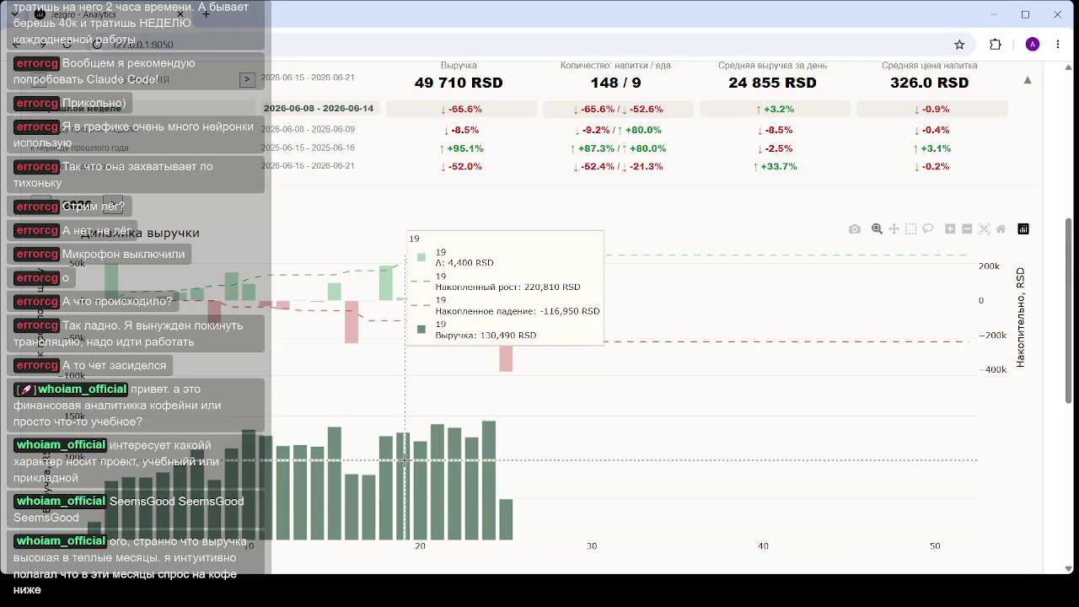
scroll(406, 460, "down", 2)
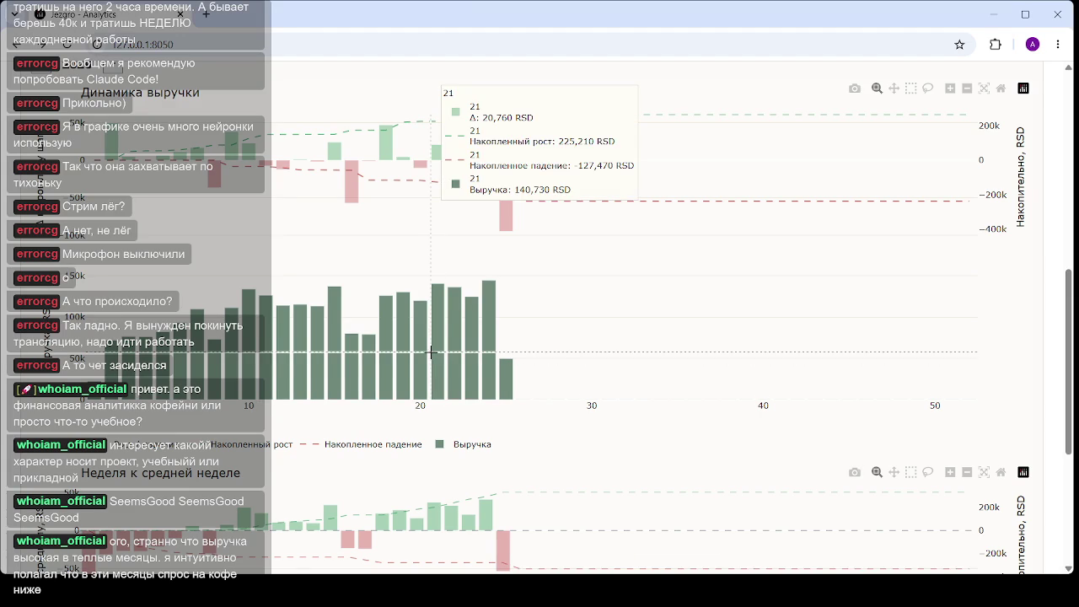
scroll(430, 437, "up", 1)
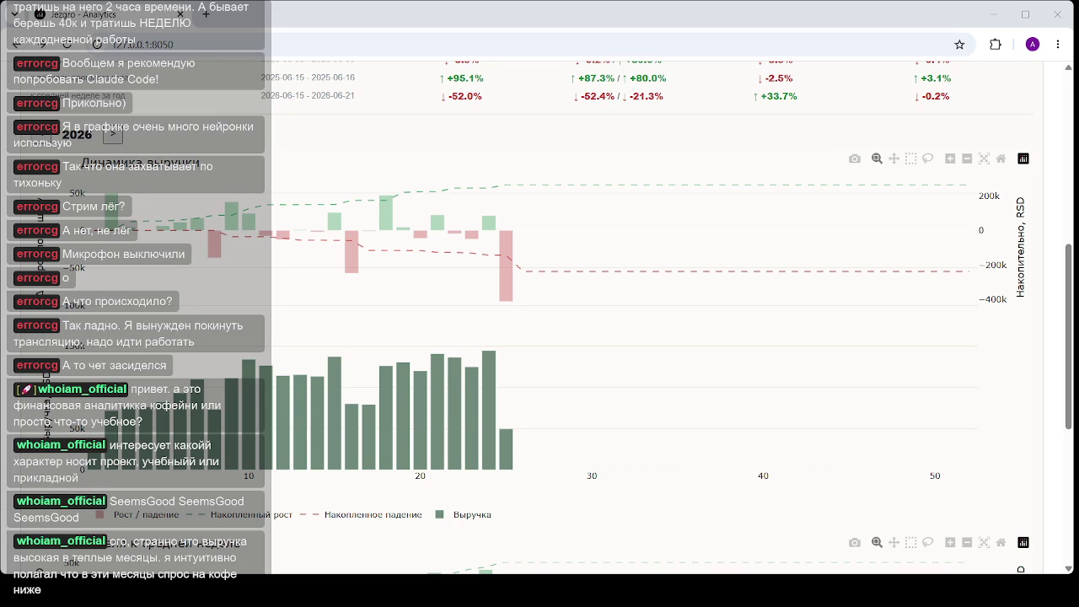
- Reload the dashboard page and scroll down past the summary cards
left_click(195, 44)
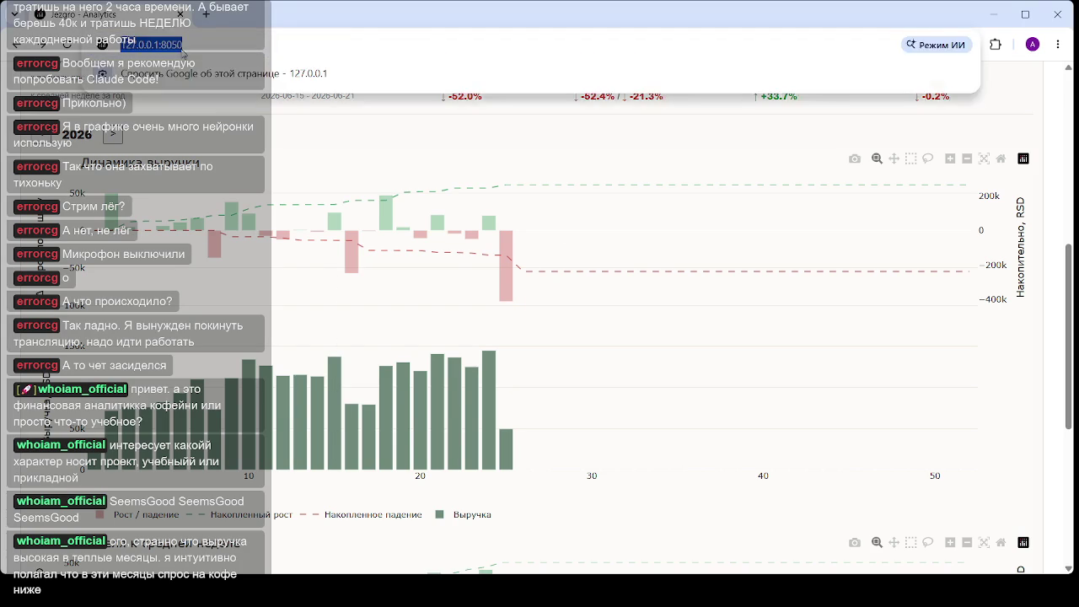
key("Return")
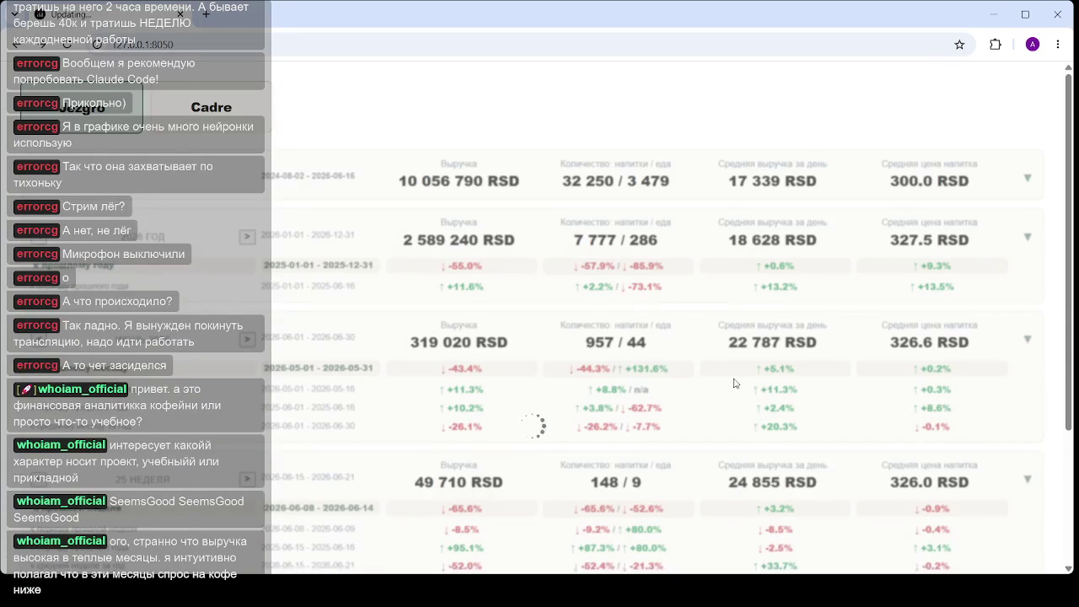
scroll(641, 250, "down", 3)
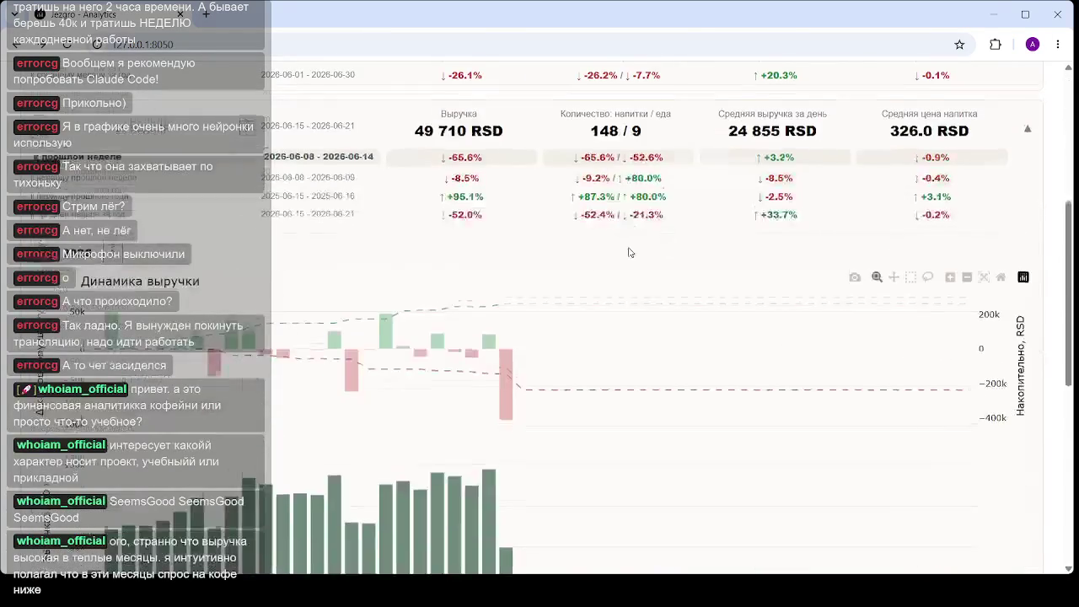
scroll(453, 394, "down", 2)
scroll(453, 393, "down", 2)
- Scroll to the bottom and click the daily revenue card to trigger an update
scroll(422, 354, "down", 3)
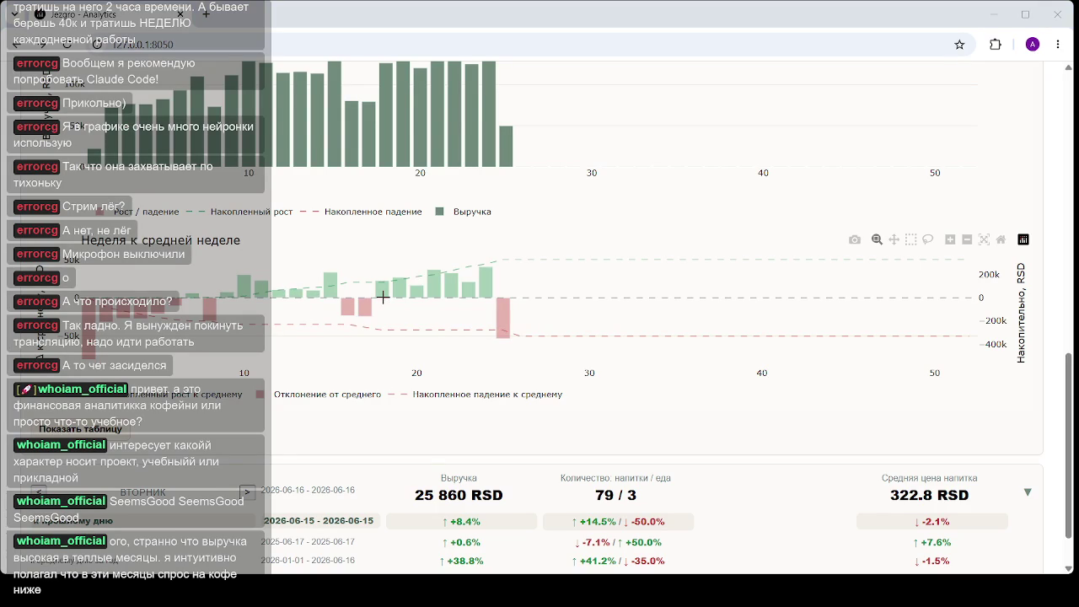
mouse_move(206, 308)
scroll(363, 312, "down", 2)
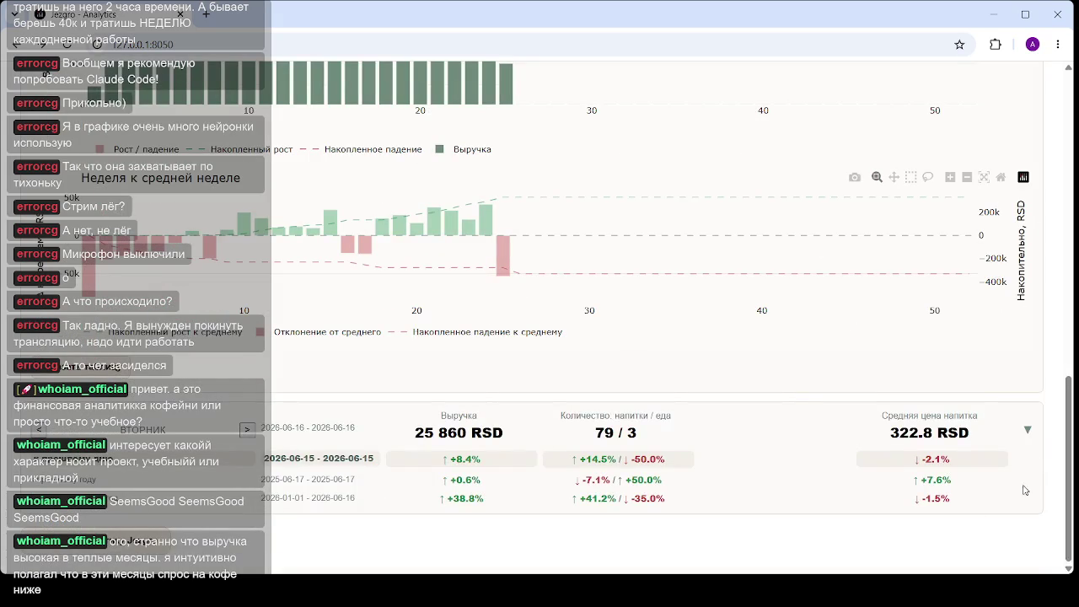
left_click(442, 440)
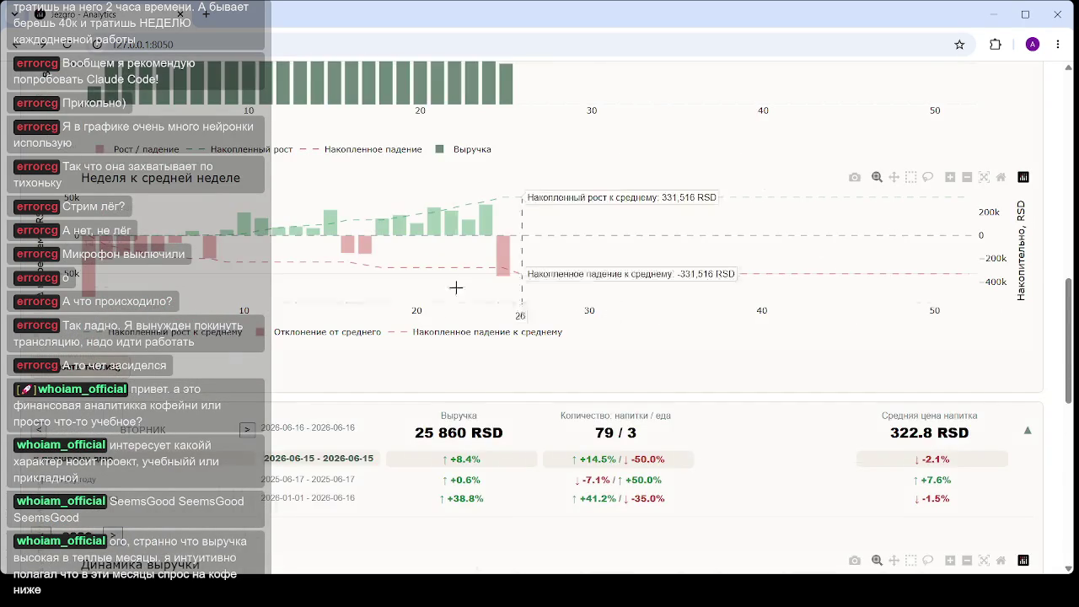
scroll(506, 324, "down", 3)
scroll(438, 358, "down", 4)
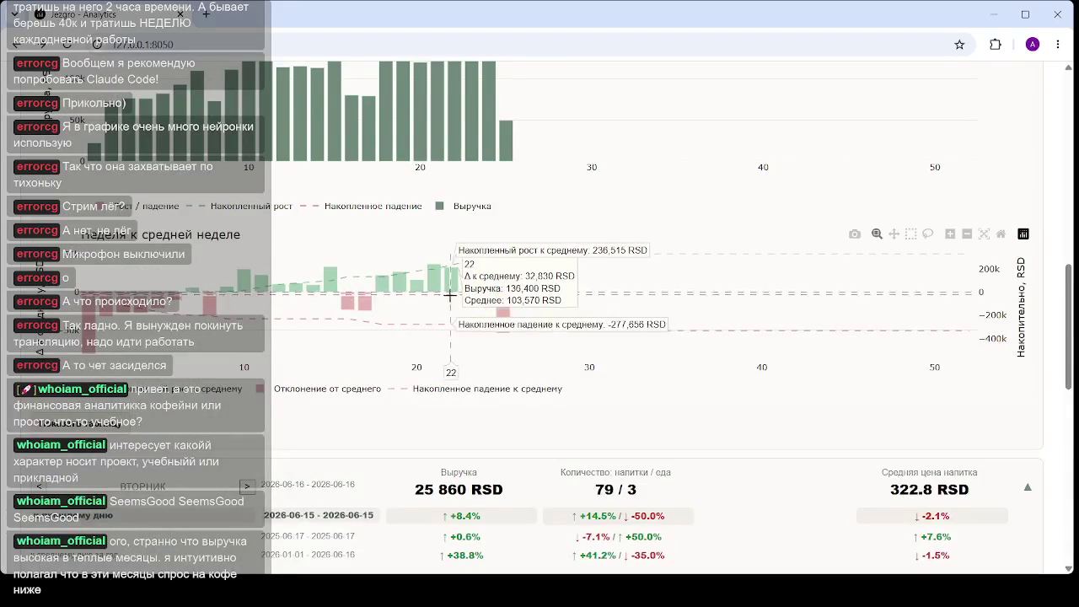
scroll(457, 298, "up", 1)
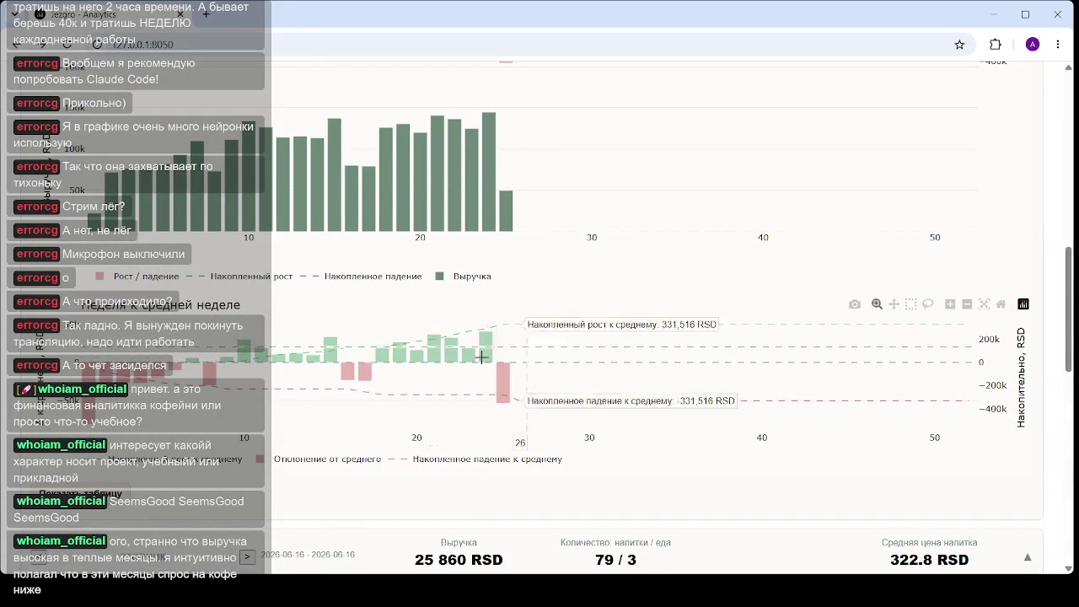
mouse_move(386, 387)
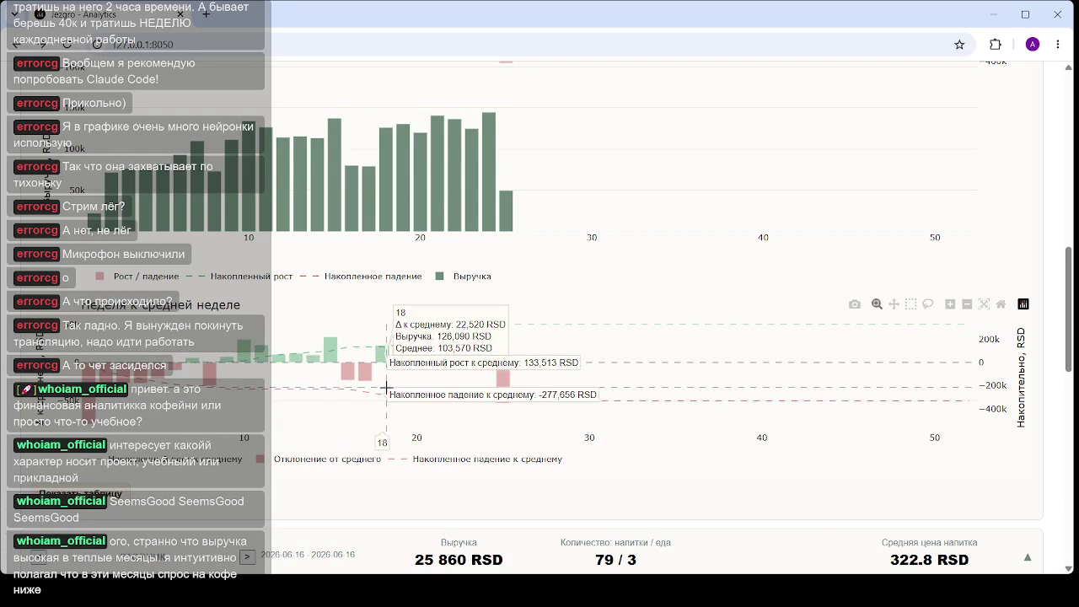
scroll(304, 313, "up", 2)
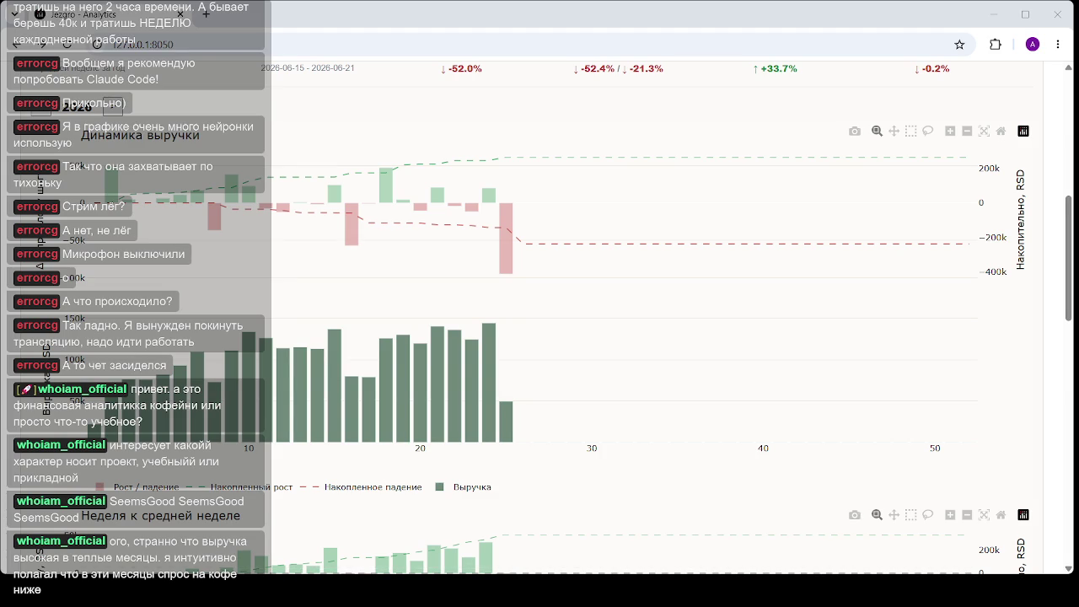
mouse_move(396, 250)
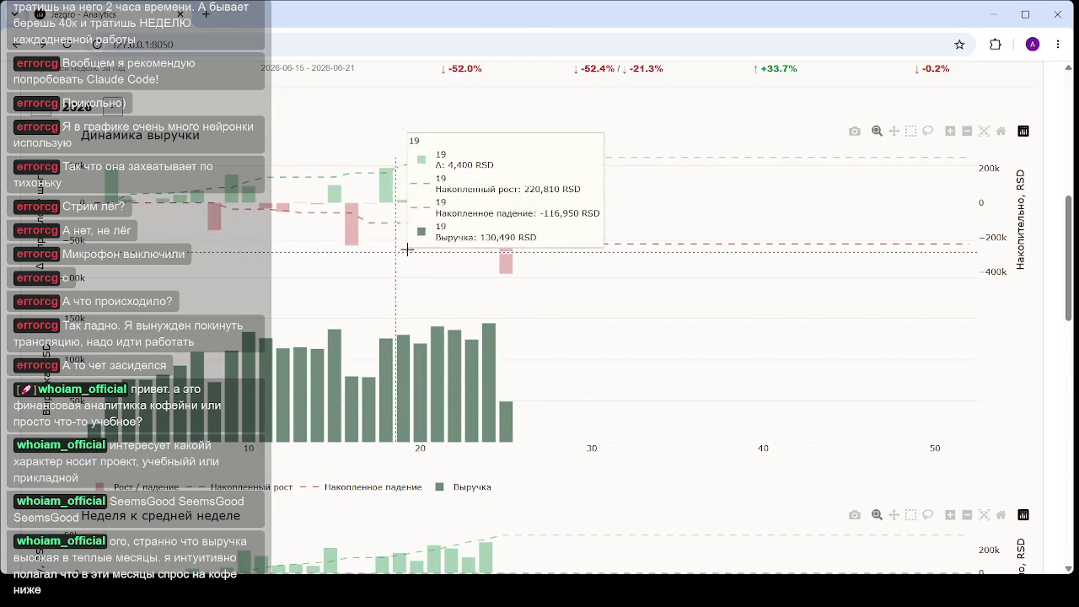
- Scroll down to the 'Динамика выручки' chart showing weekly revenue through week 25
scroll(479, 209, "up", 1)
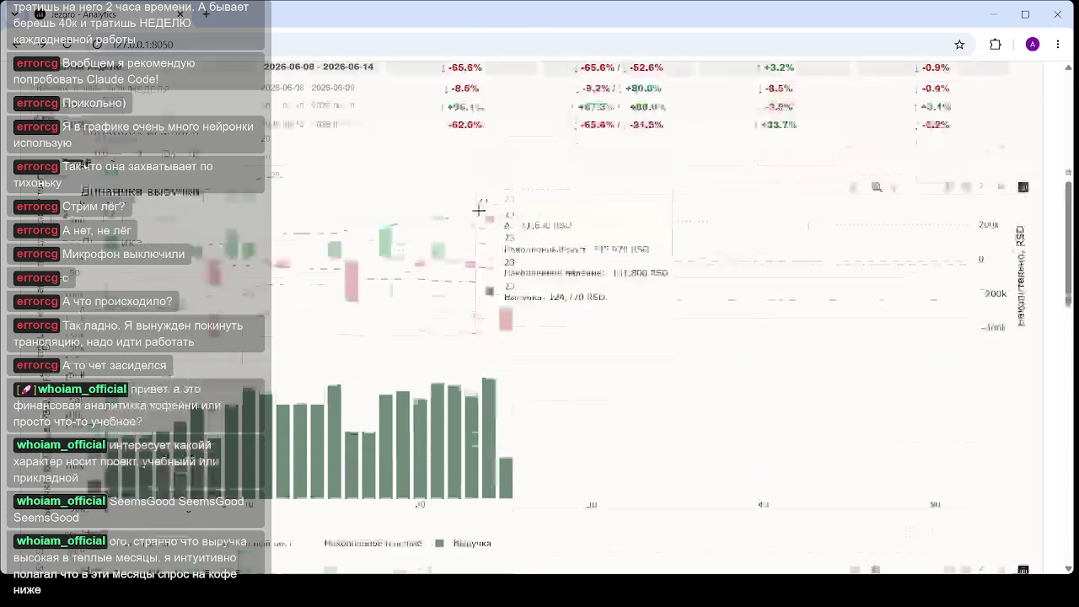
scroll(442, 295, "down", 3)
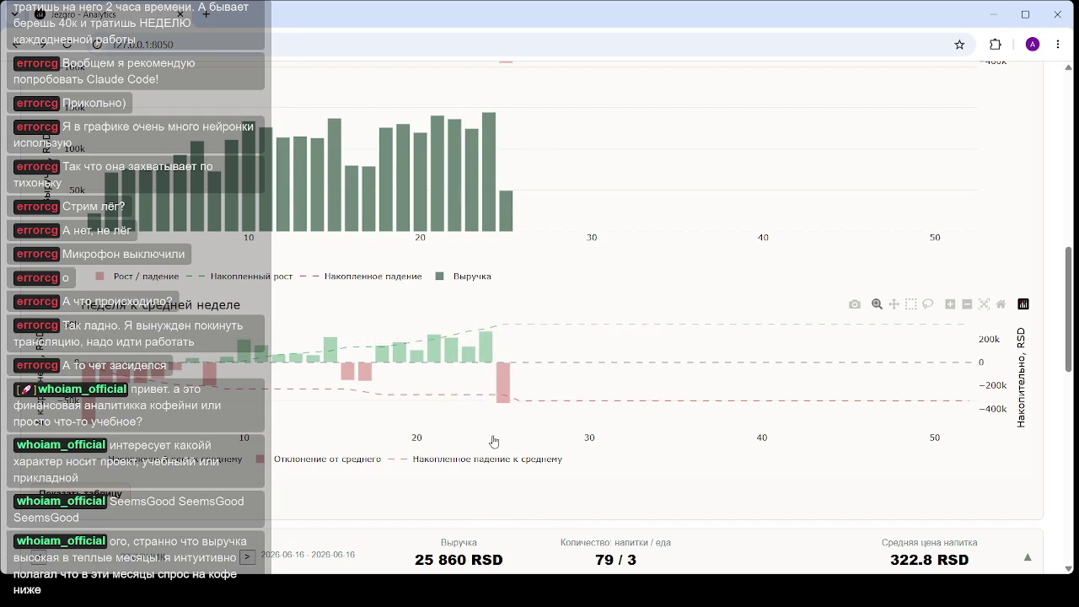
scroll(493, 389, "up", 1)
scroll(492, 390, "up", 2)
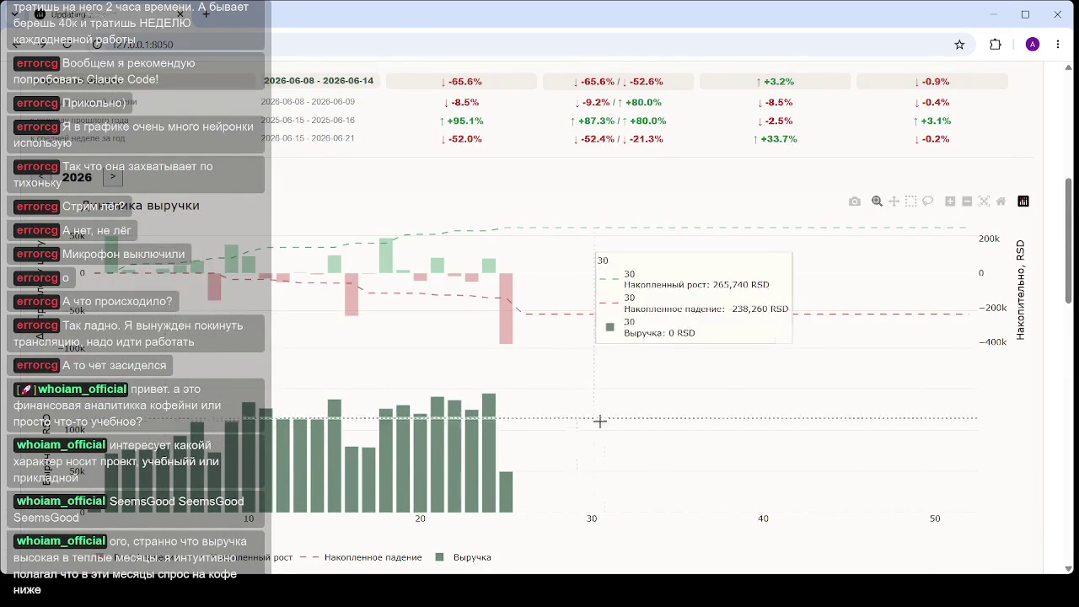
scroll(660, 339, "down", 1)
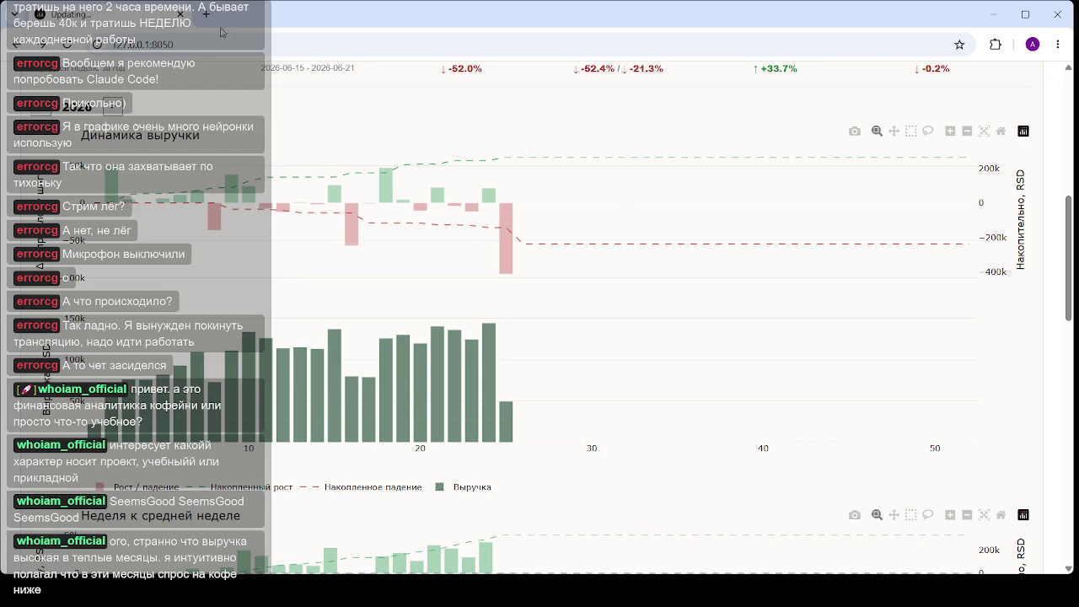
left_click(197, 44)
key("Return")
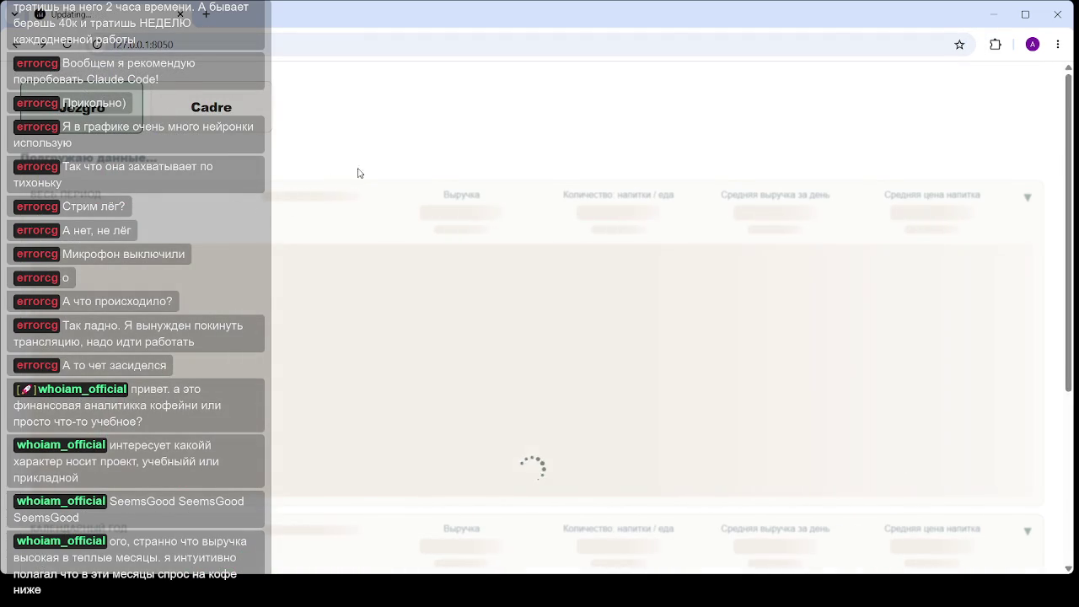
scroll(409, 320, "down", 2)
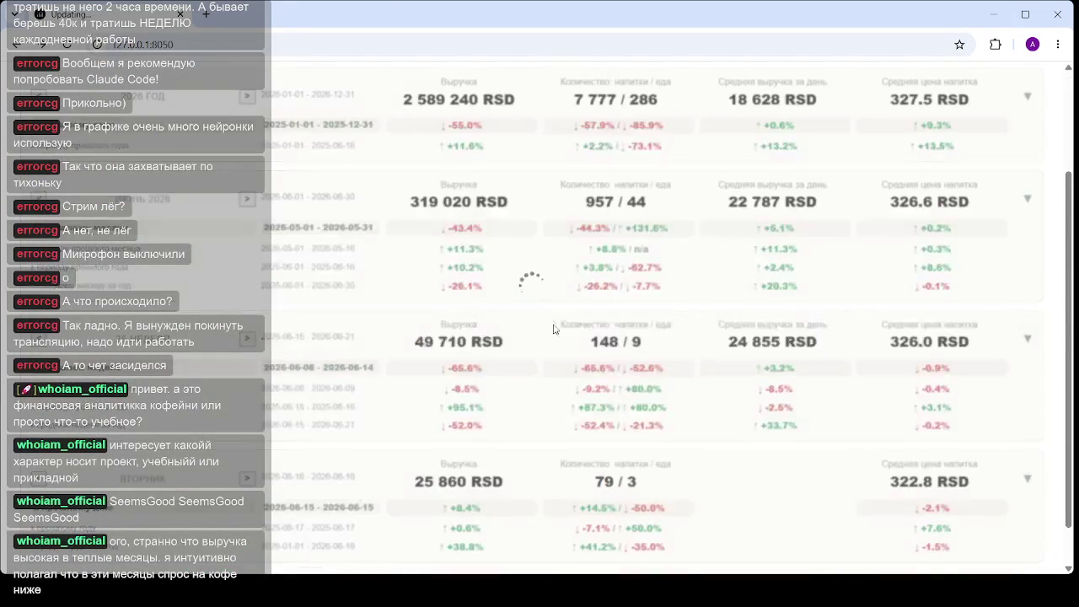
scroll(497, 320, "down", 1)
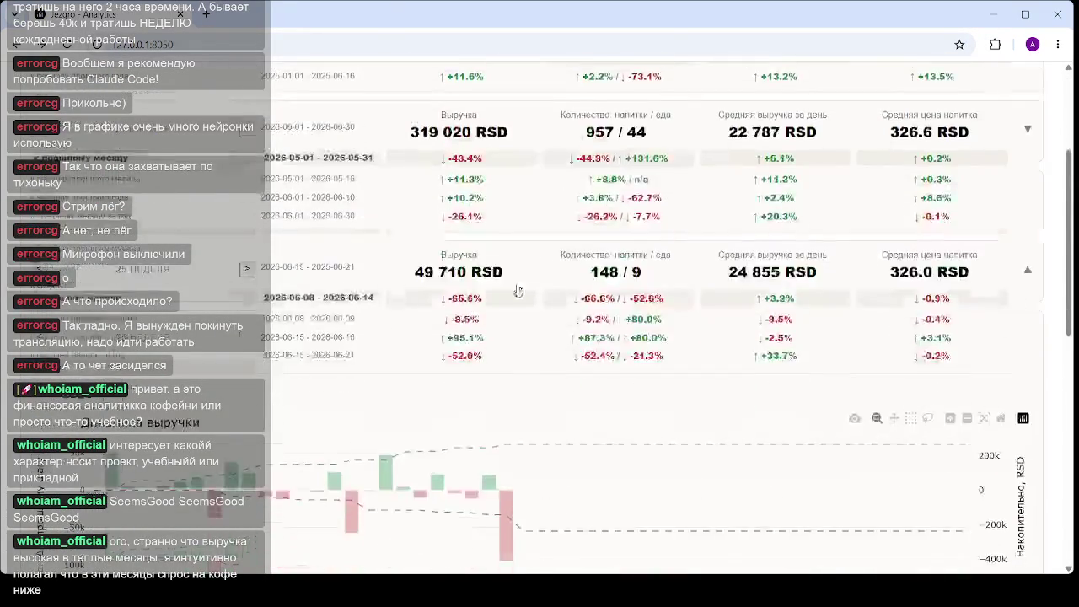
scroll(481, 337, "down", 2)
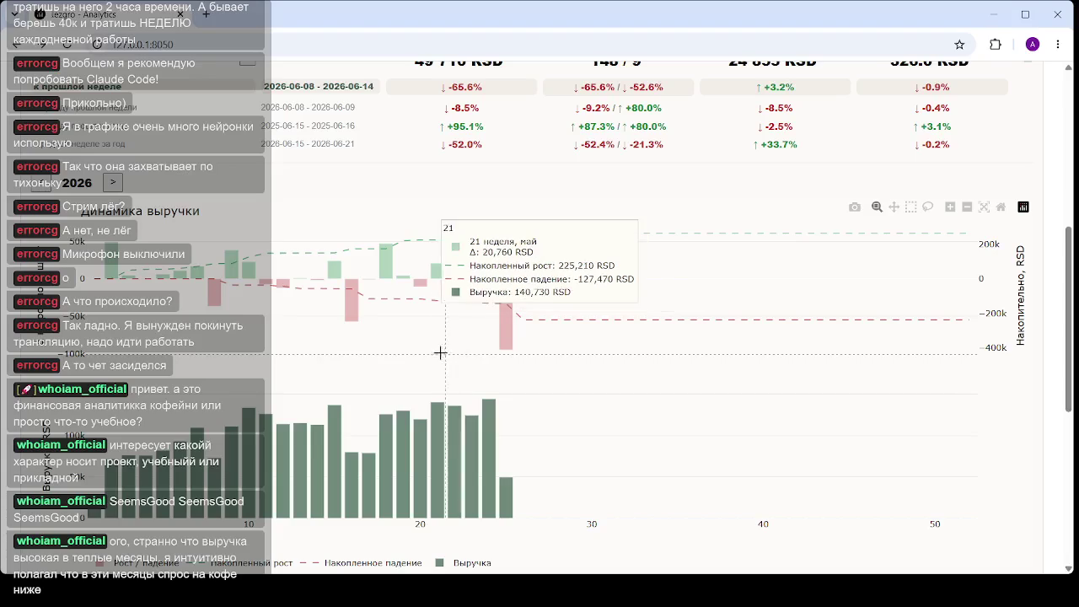
mouse_move(371, 350)
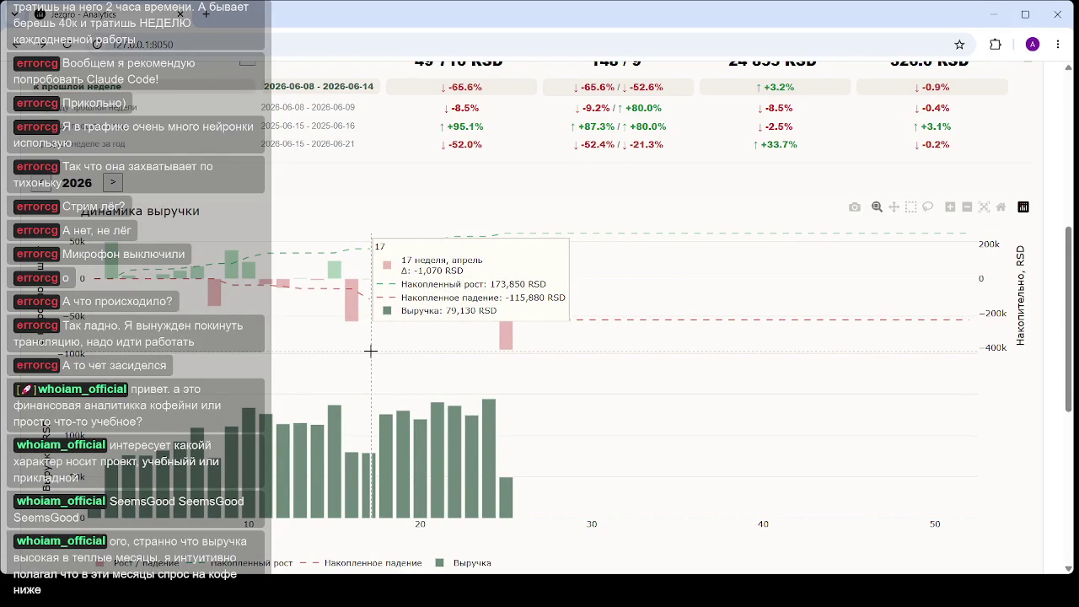
scroll(401, 380, "down", 3)
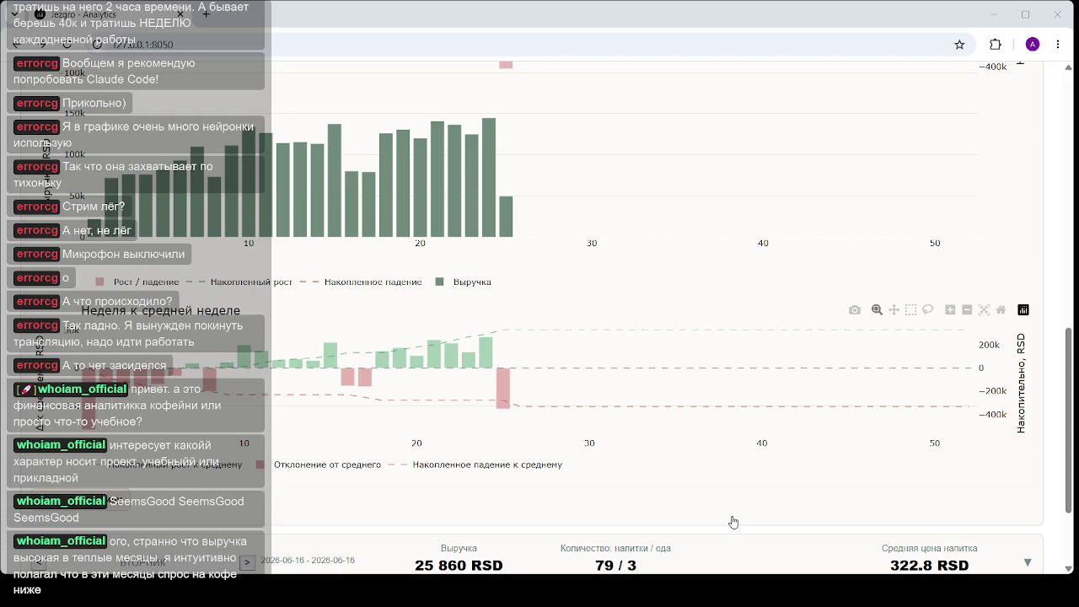
mouse_move(433, 352)
scroll(417, 328, "up", 3)
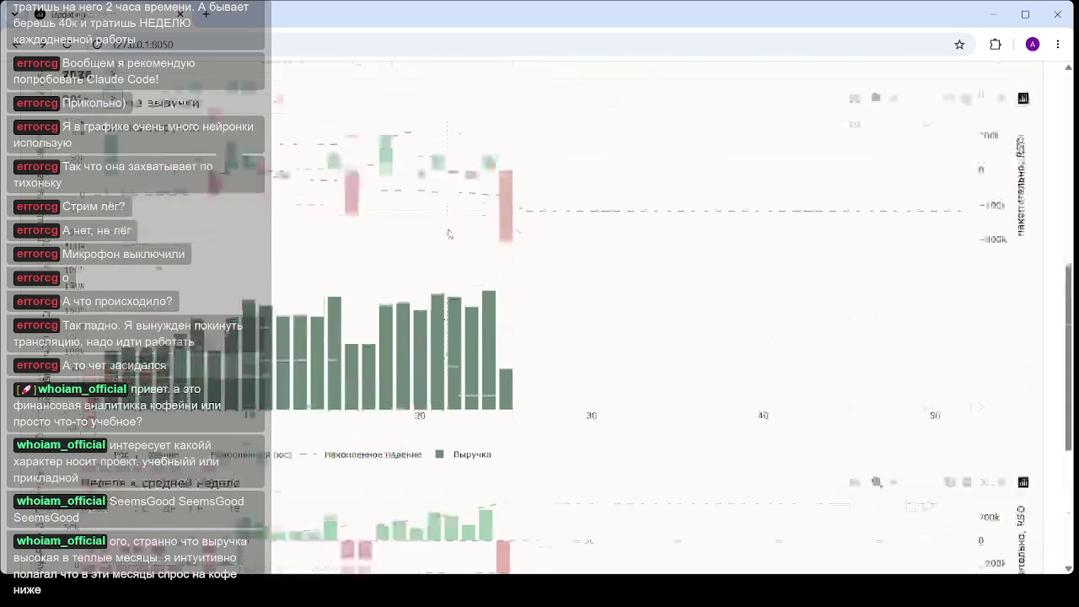
scroll(441, 272, "down", 3)
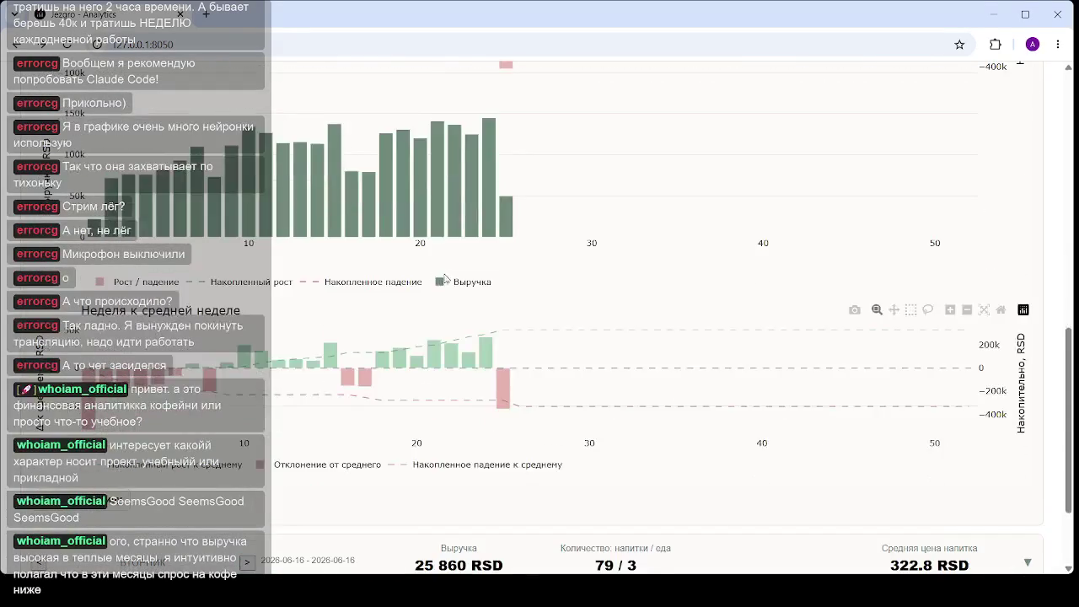
scroll(476, 422, "down", 1)
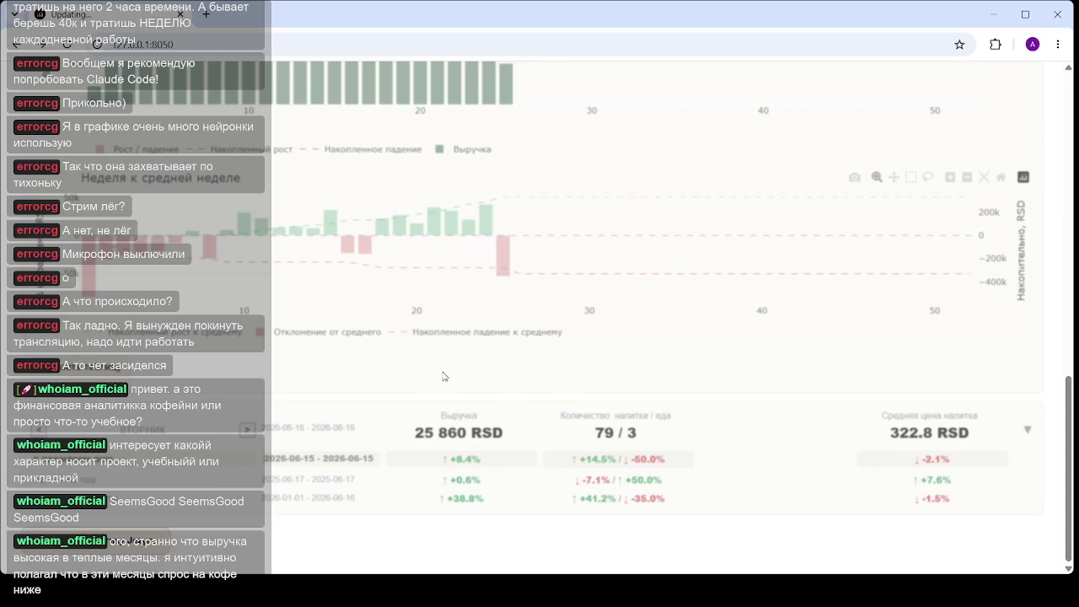
scroll(497, 307, "down", 2)
scroll(472, 354, "down", 2)
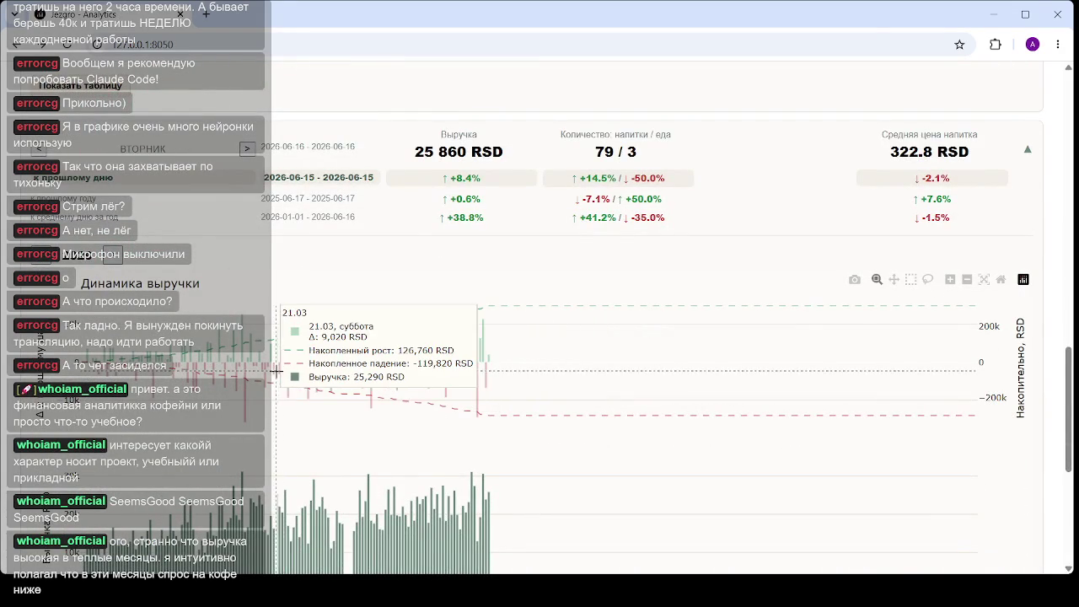
scroll(362, 321, "up", 3)
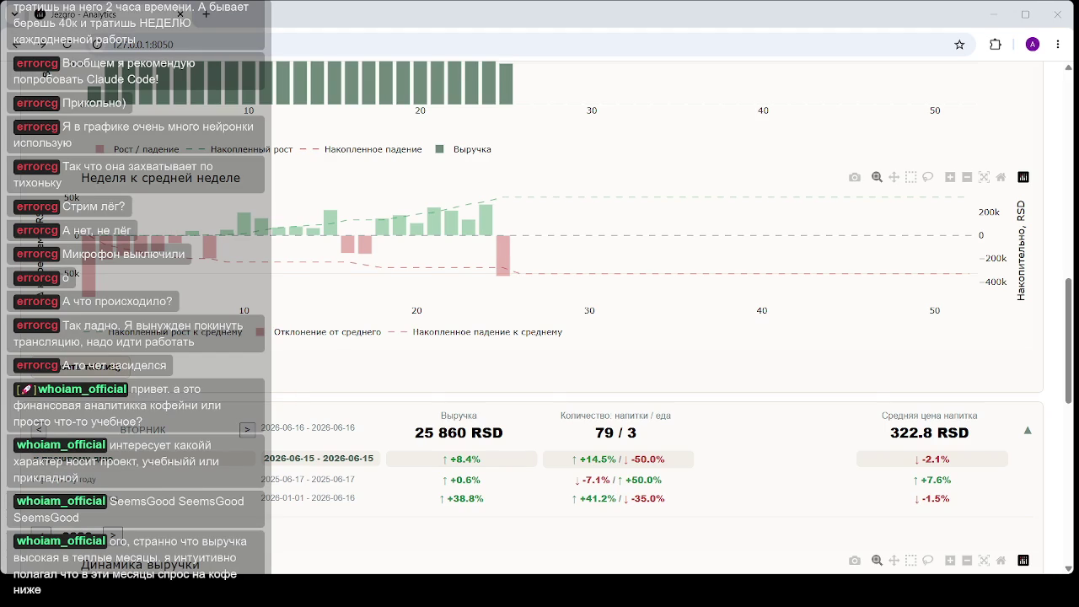
- Reload 127.0.0.1:8050 and scroll through the refreshed cards to the weekly revenue and deviation charts
left_click(229, 44)
key("Return")
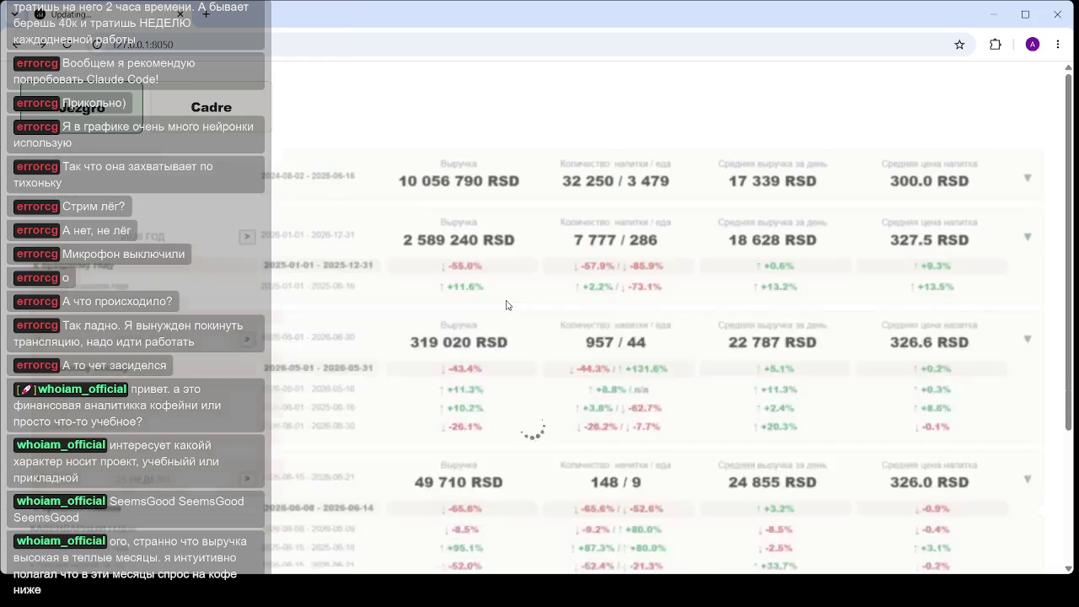
scroll(497, 308, "down", 3)
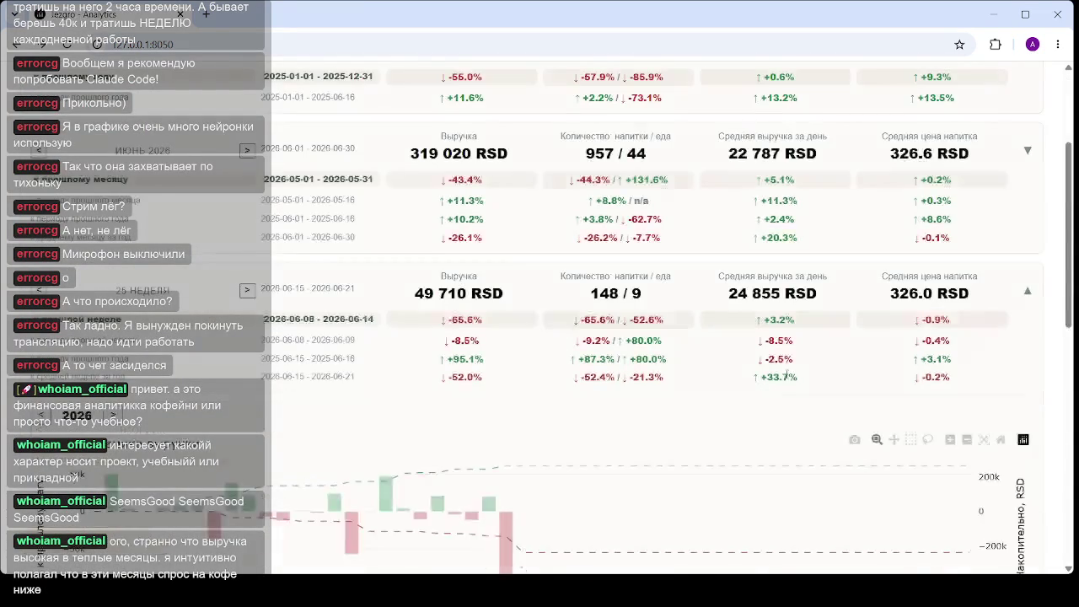
scroll(663, 359, "down", 5)
scroll(374, 445, "down", 1)
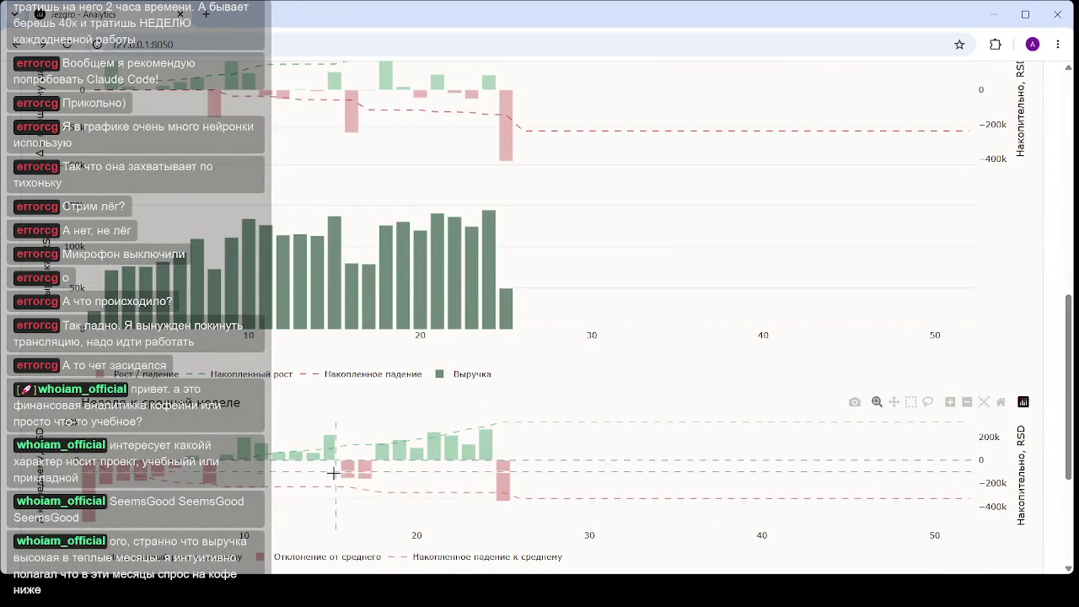
scroll(332, 468, "down", 3)
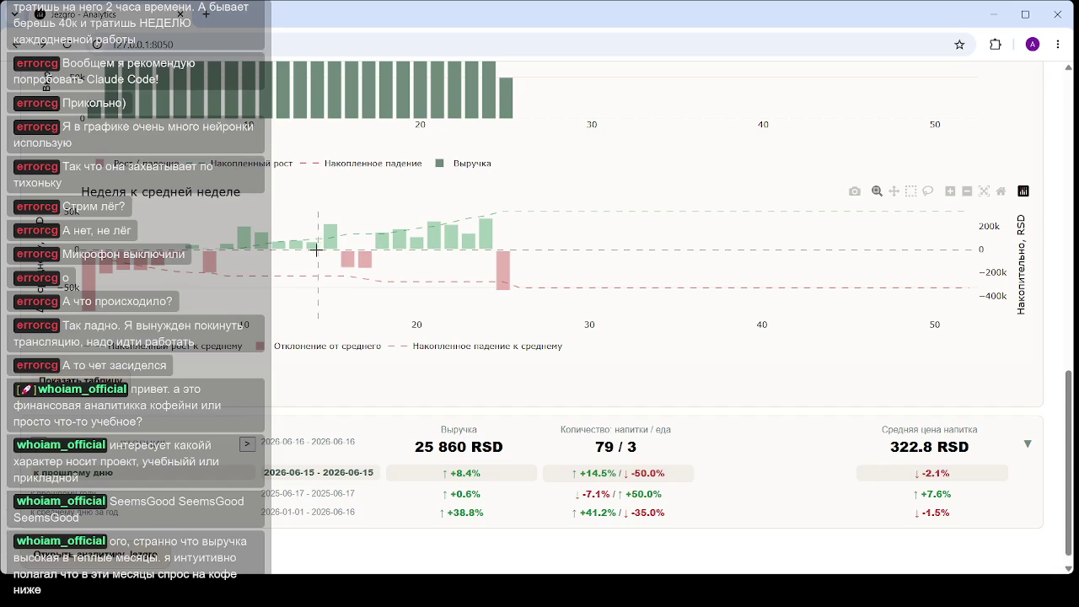
scroll(399, 124, "up", 6)
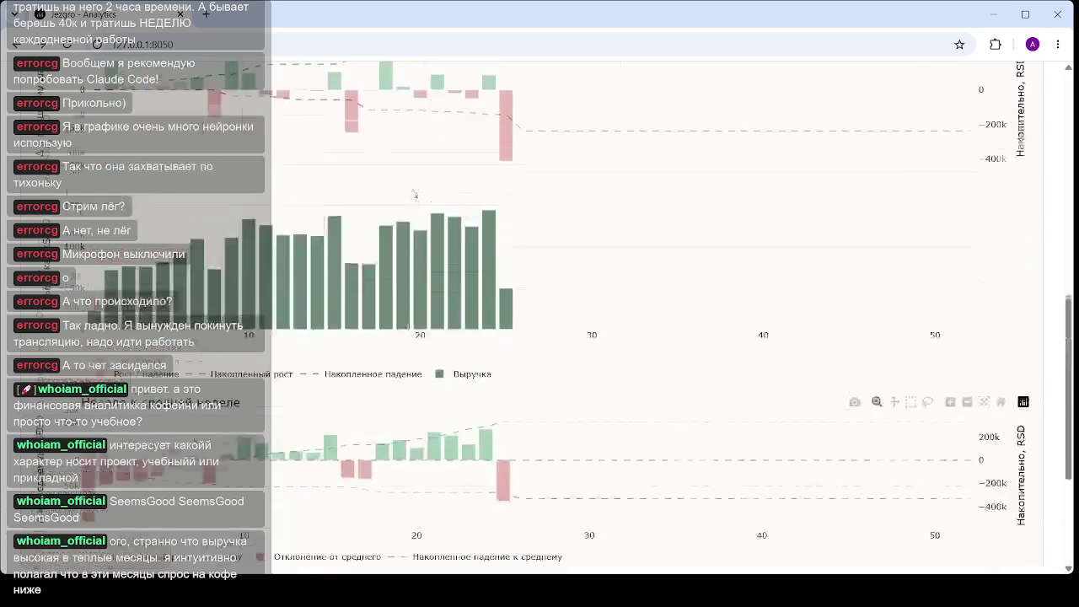
scroll(456, 329, "down", 2)
scroll(449, 319, "down", 5)
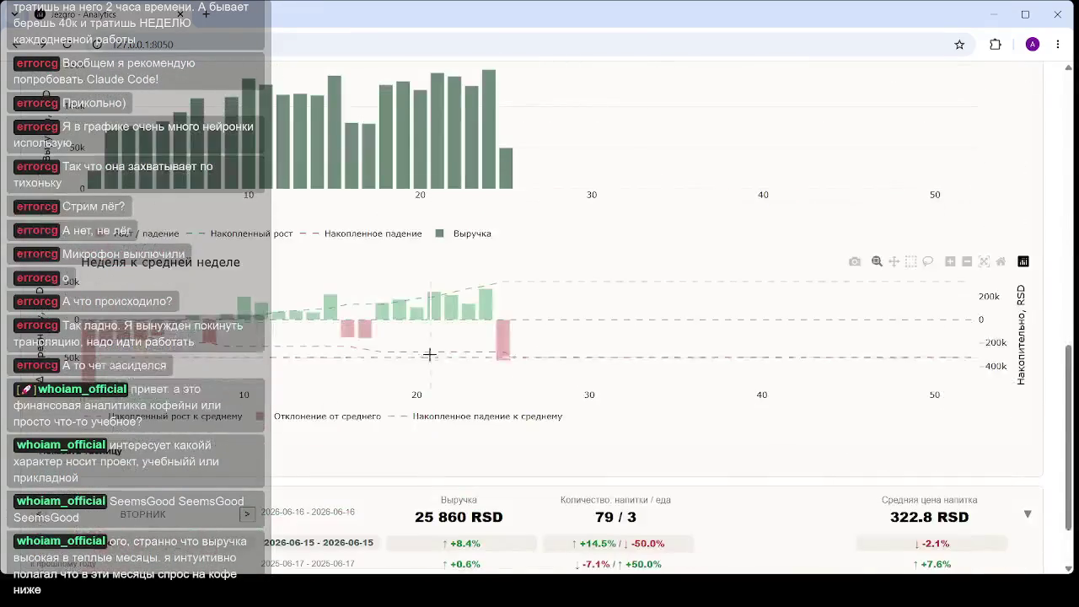